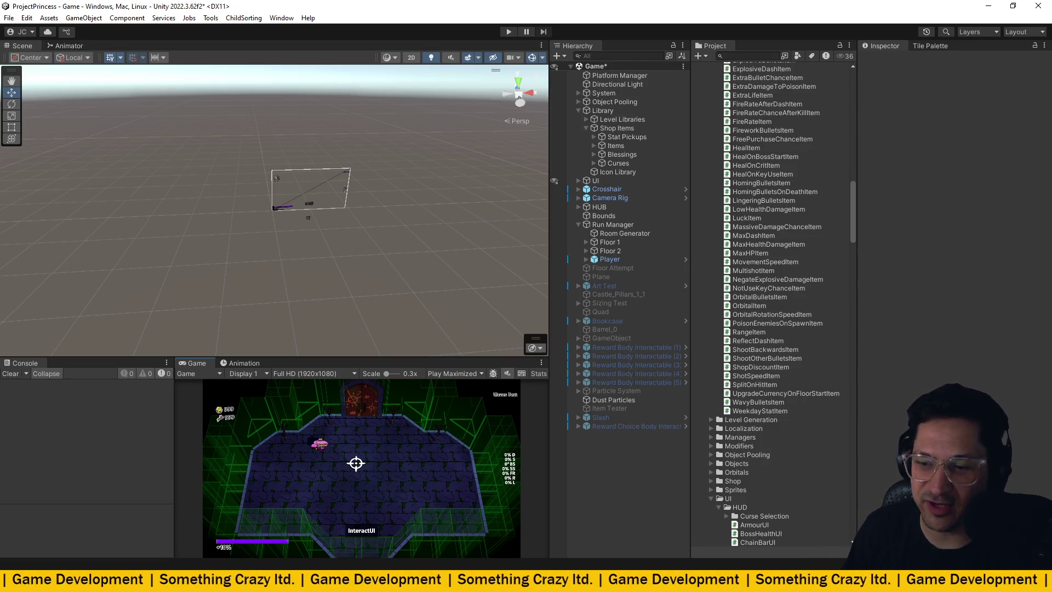
Switch from the running Unity project to Visual Studio Code showing ChainBarUI.cs
key("alt+Tab")
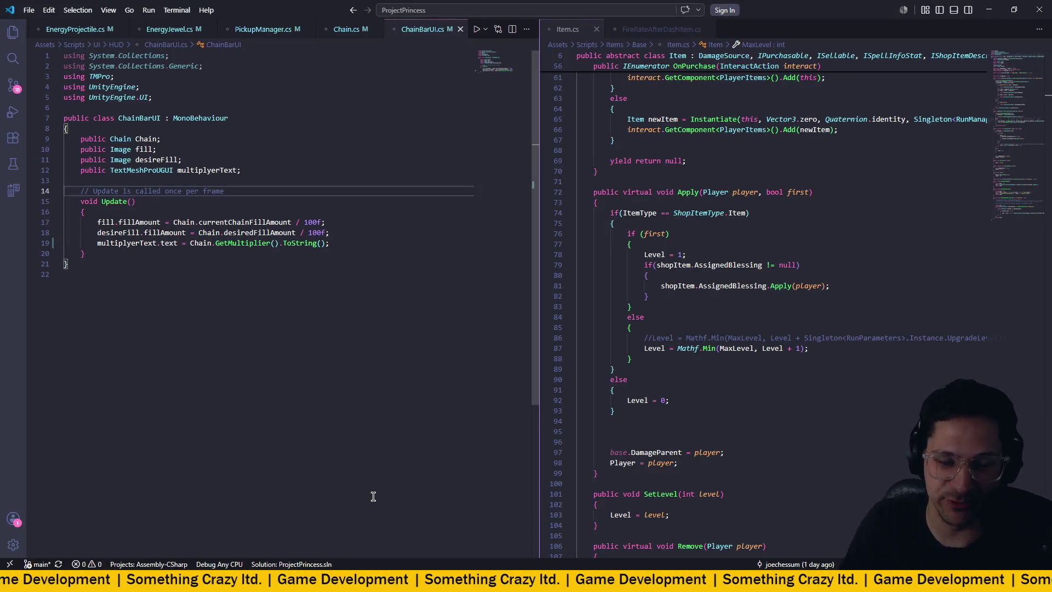
Insert "x " + before Chain.GetMultiplier().ToString() on line 19 and save ChainBarUI.cs
left_click(358, 211)
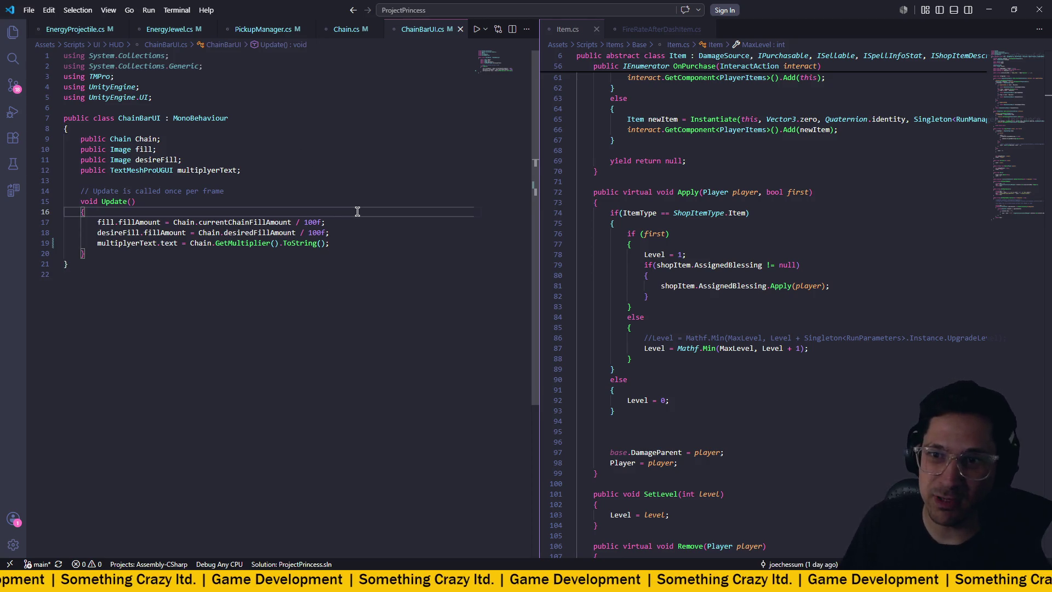
left_click(189, 243)
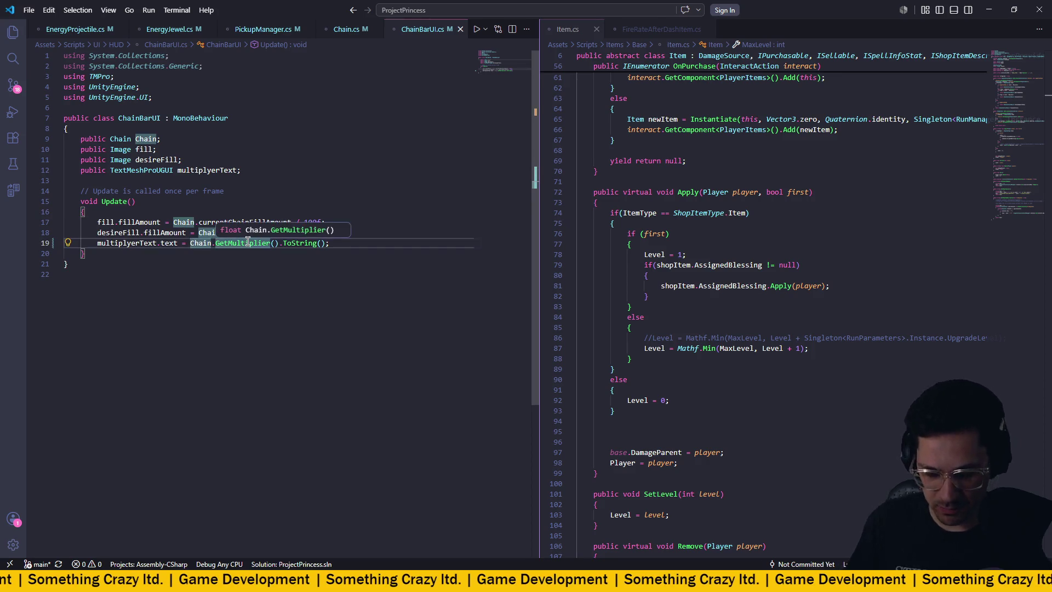
type("\"x")
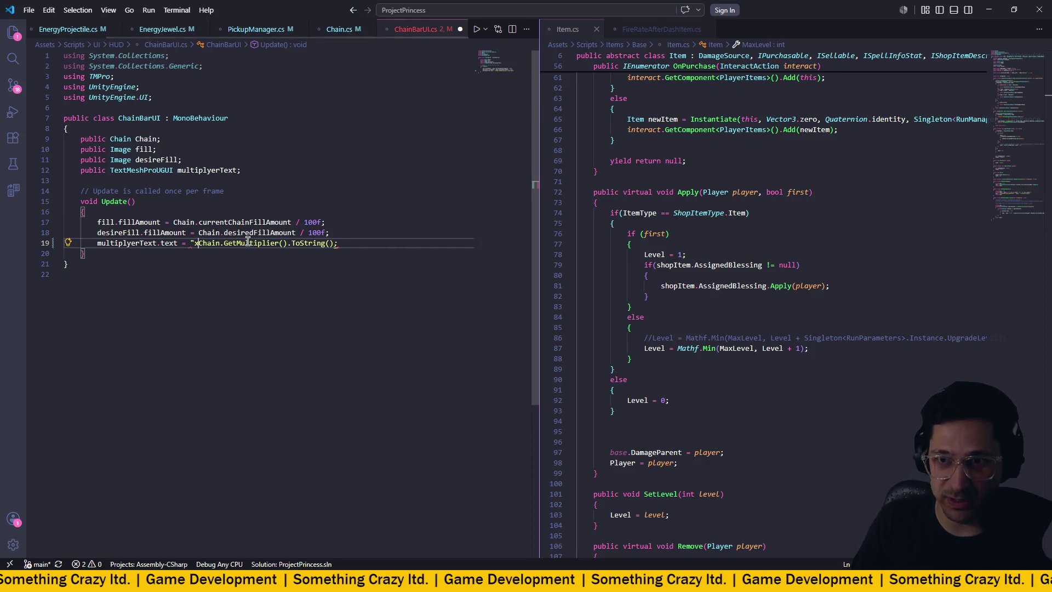
type("\" +")
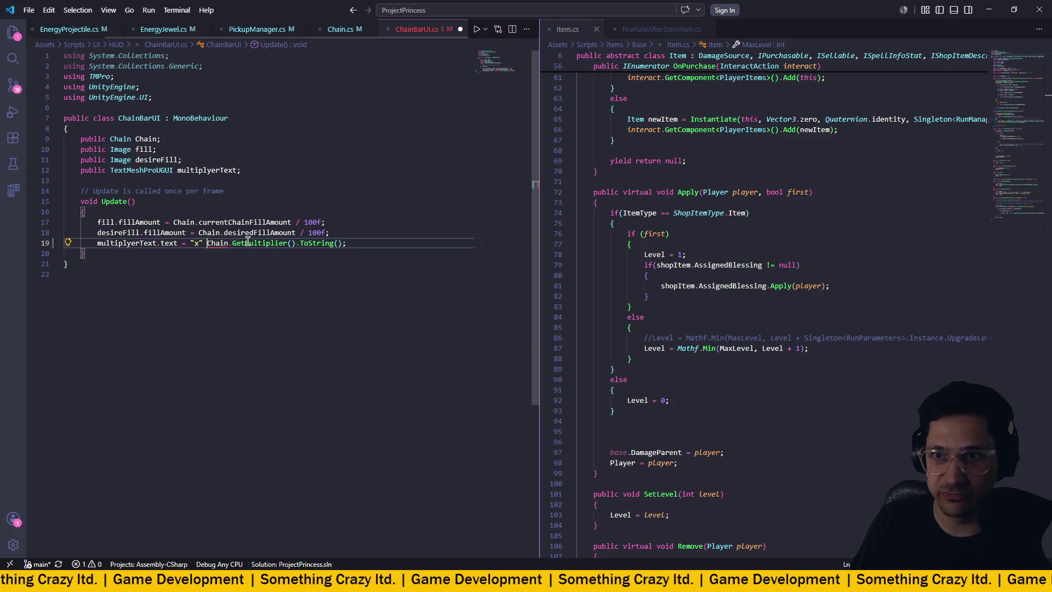
key("Left")
key("Left")
key("Left")
key("ctrl+s")
left_click(374, 222)
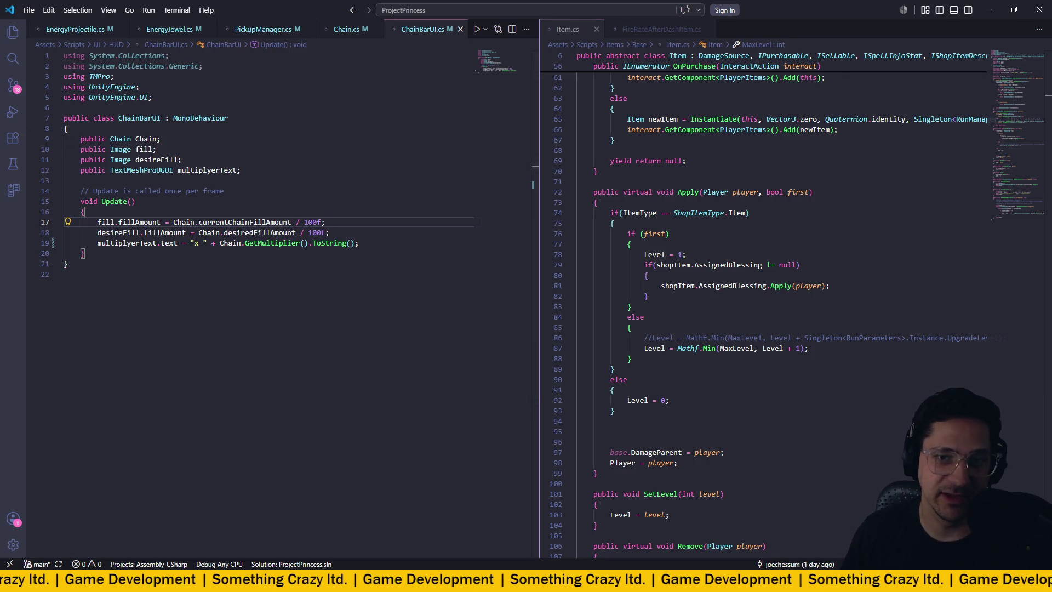
key("alt+Tab")
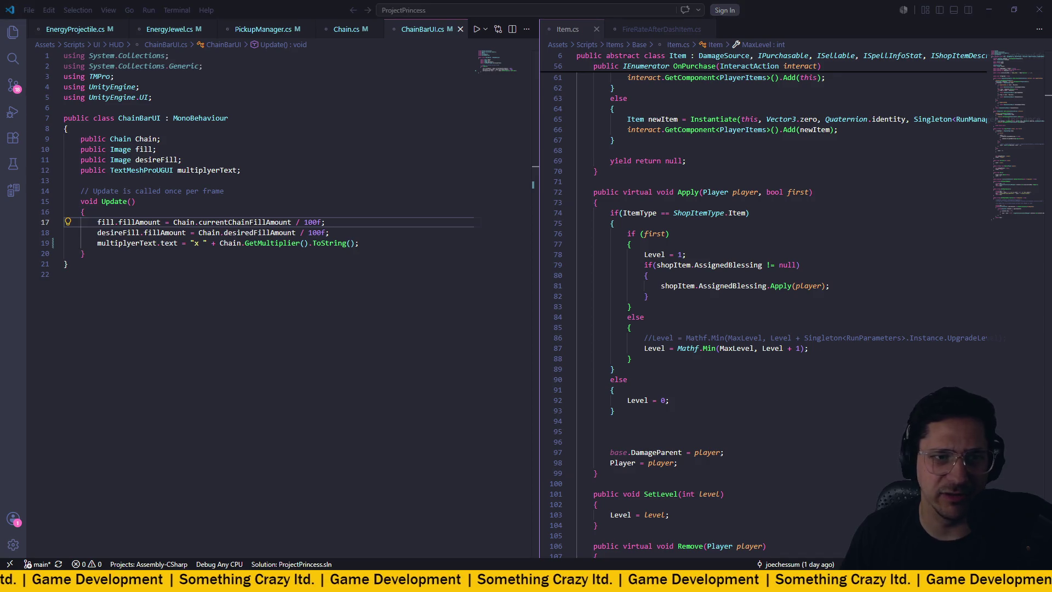